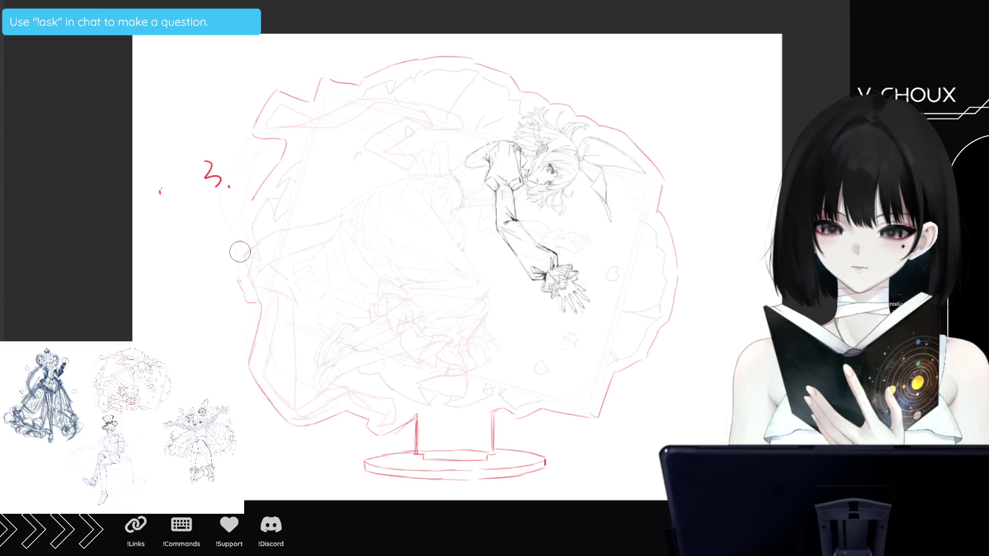
# Erase the red '3.' number note to the left of the sketch
pyautogui.moveTo(239, 183)
pyautogui.mouseDown()
pyautogui.moveTo(184, 214)
pyautogui.moveTo(174, 177)
pyautogui.moveTo(206, 161)
pyautogui.mouseUp()
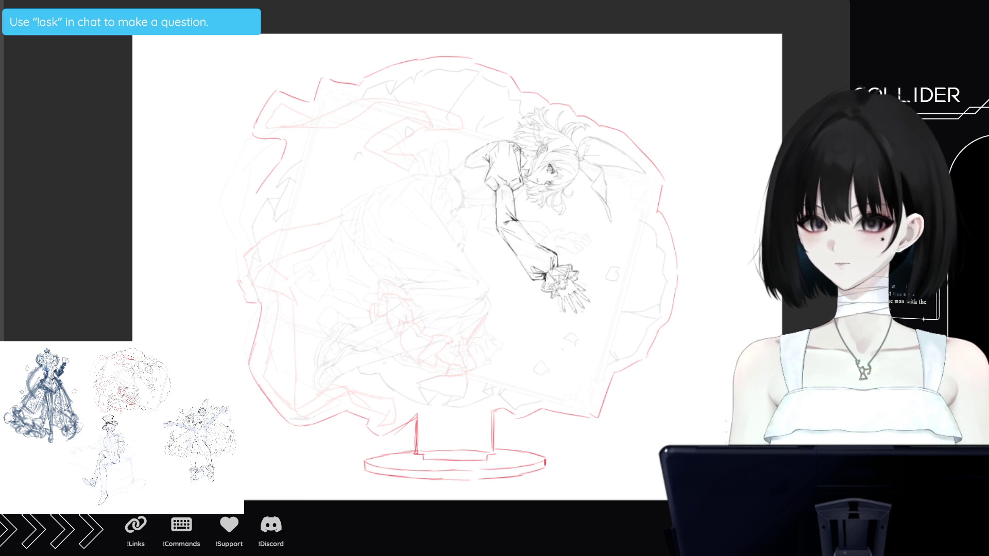
# Undo the long red top outline stroke, then rotate and zoom onto the face and reaching arm
pyautogui.scroll(3, 413, 159)
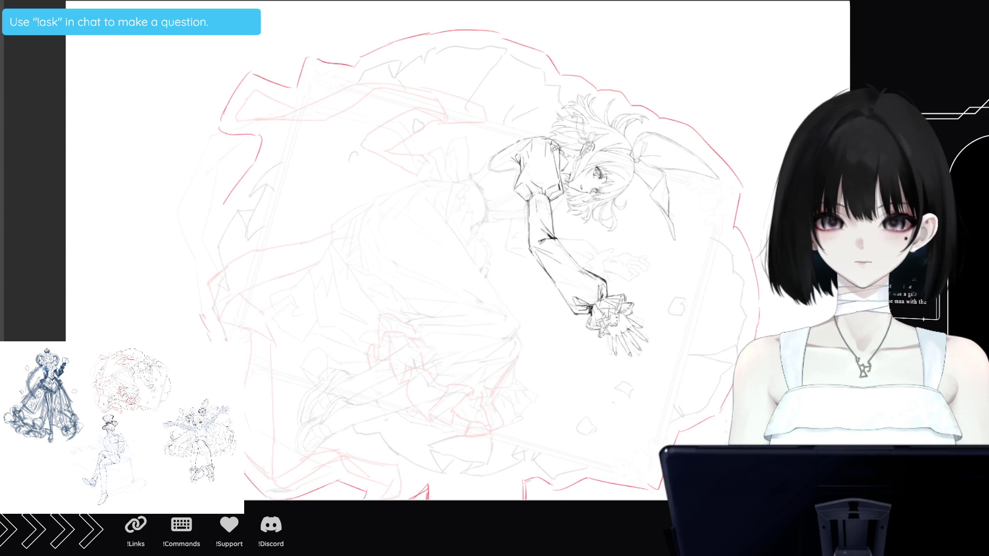
pyautogui.hotkey('ctrl', 'z')
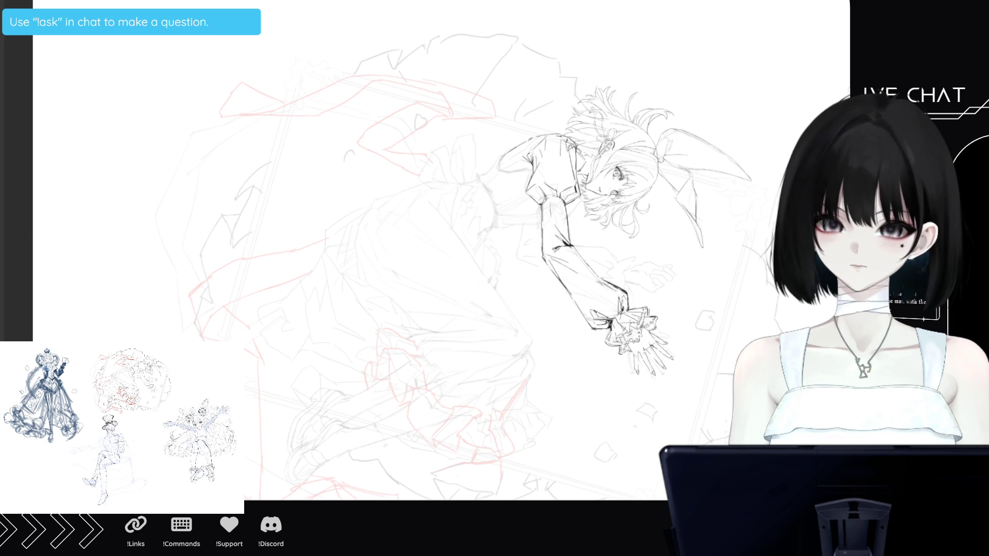
pyautogui.moveTo(260, 197)
pyautogui.mouseDown()
pyautogui.moveTo(250, 271)
pyautogui.moveTo(262, 325)
pyautogui.moveTo(290, 374)
pyautogui.mouseUp()
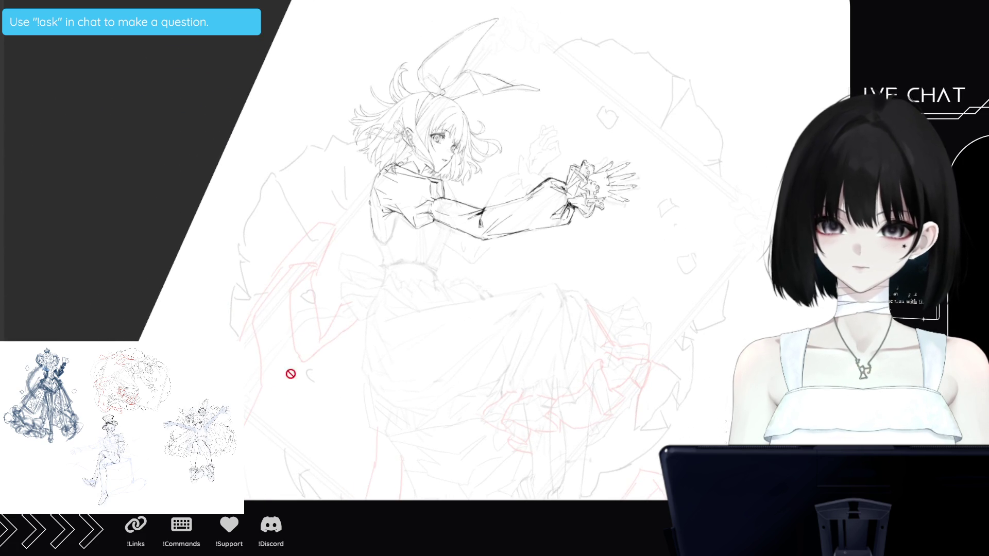
pyautogui.scroll(3, 452, 206)
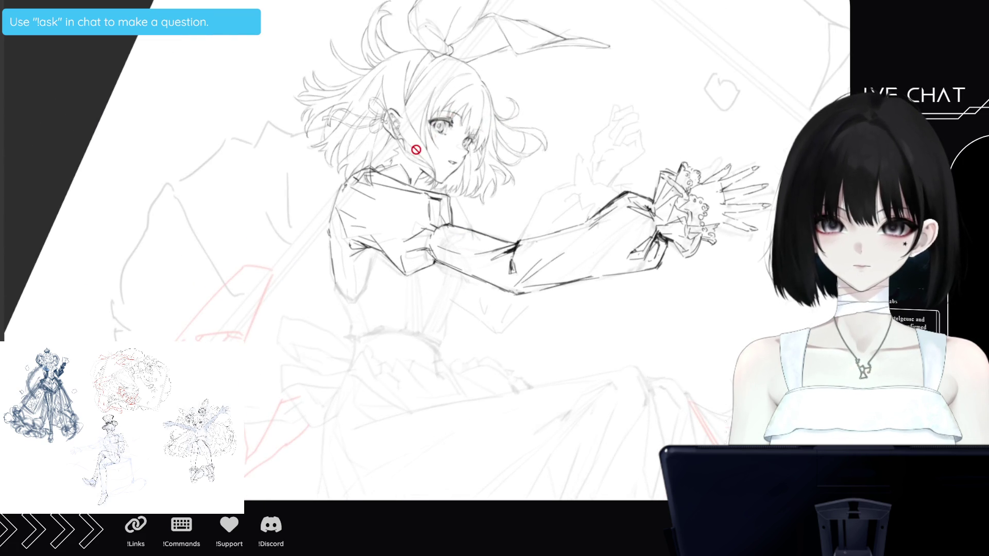
pyautogui.scroll(1, 417, 157)
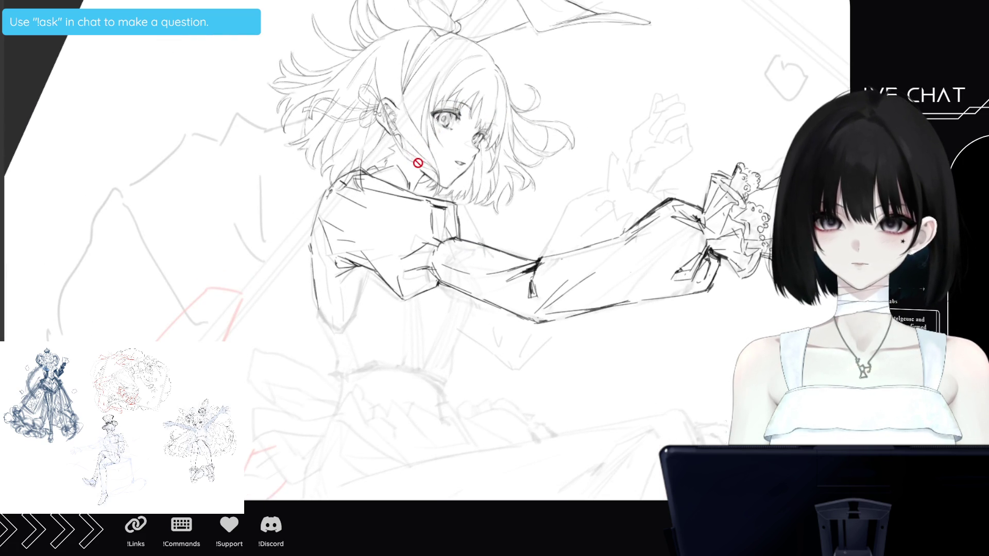
pyautogui.scroll(1, 417, 163)
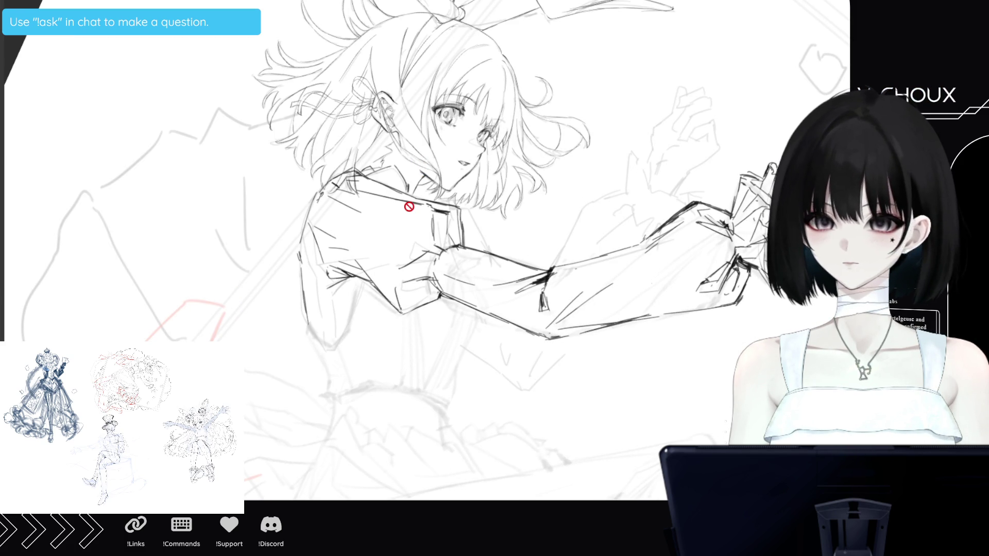
pyautogui.moveTo(357, 371)
pyautogui.mouseDown()
pyautogui.moveTo(376, 419)
pyautogui.moveTo(541, 239)
pyautogui.mouseUp()
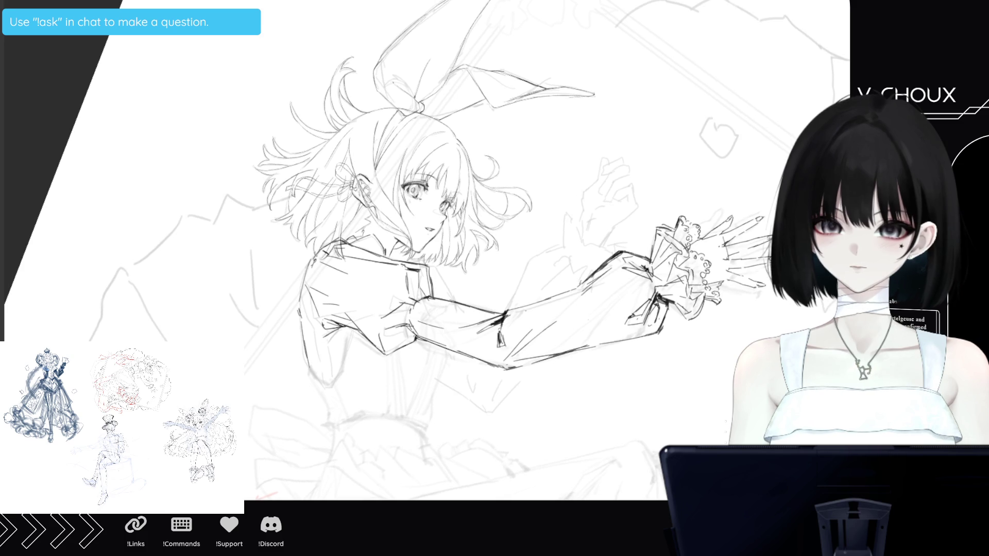
# Shift the view around the sleeve end and ink the frilled wrist cuff in black
pyautogui.moveTo(332, 453); pyautogui.dragTo(448, 327)
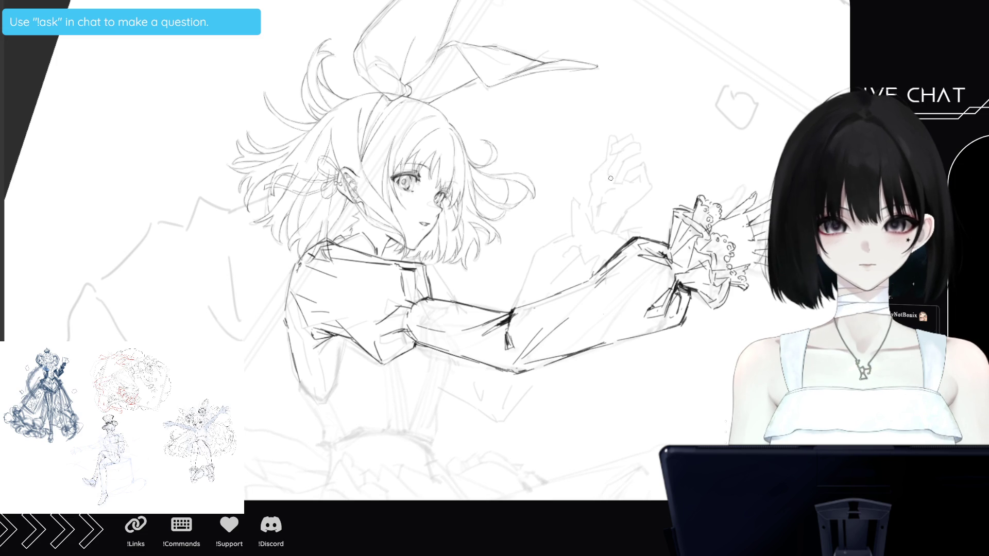
# Sketch red rough lines for the hand and rose over the earlier zigzag
pyautogui.moveTo(588, 219)
pyautogui.mouseDown()
pyautogui.moveTo(601, 181)
pyautogui.moveTo(639, 199)
pyautogui.mouseUp()
pyautogui.moveTo(640, 208); pyautogui.dragTo(625, 227)
pyautogui.moveTo(600, 179); pyautogui.dragTo(605, 218)
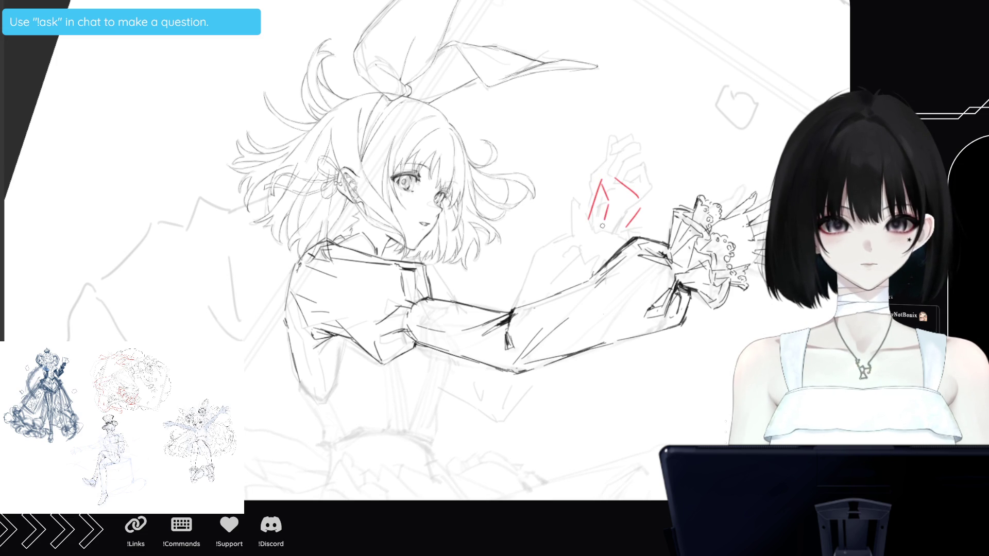
pyautogui.moveTo(587, 180)
pyautogui.mouseDown()
pyautogui.moveTo(581, 208)
pyautogui.moveTo(592, 230)
pyautogui.mouseUp()
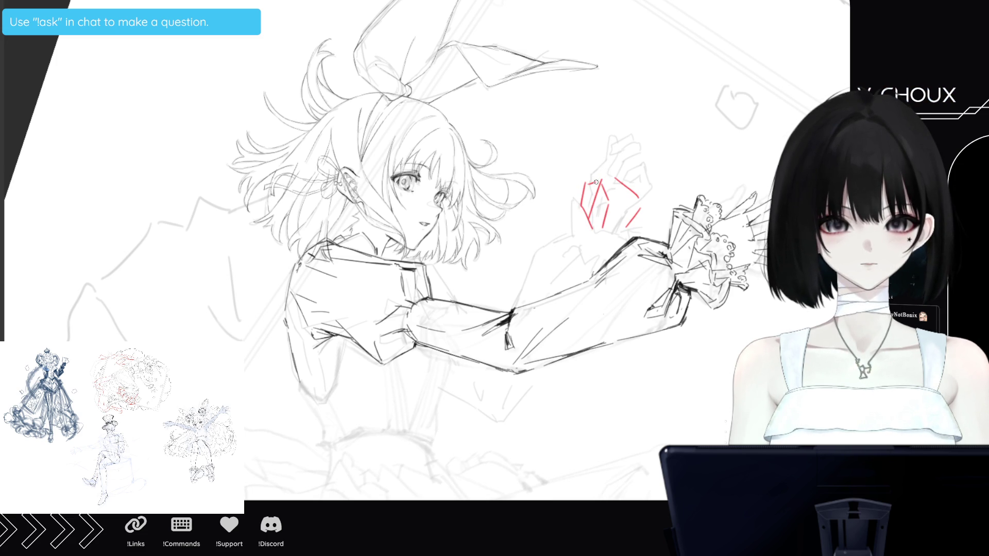
pyautogui.moveTo(611, 175); pyautogui.dragTo(642, 203)
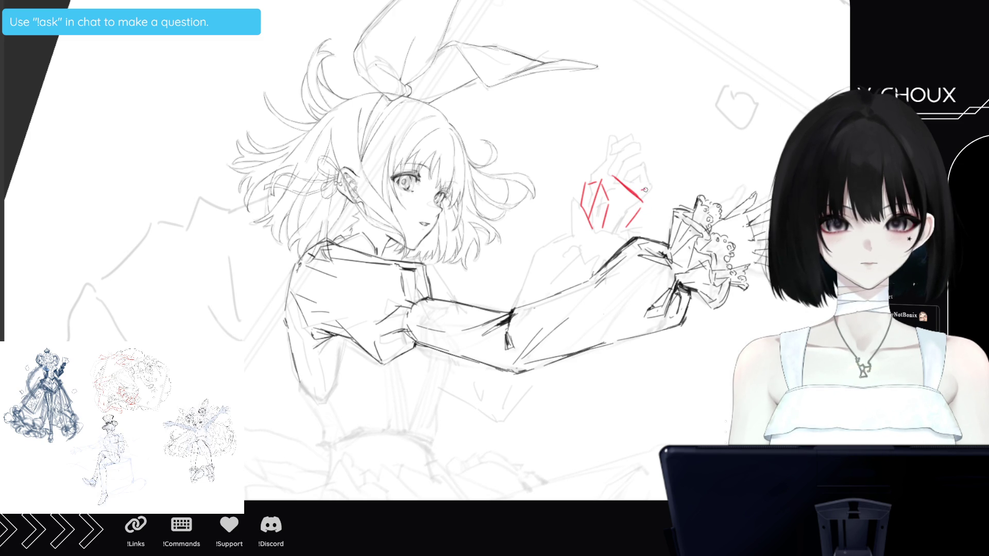
pyautogui.moveTo(645, 190)
pyautogui.mouseDown()
pyautogui.moveTo(624, 207)
pyautogui.moveTo(648, 189)
pyautogui.moveTo(621, 236)
pyautogui.mouseUp()
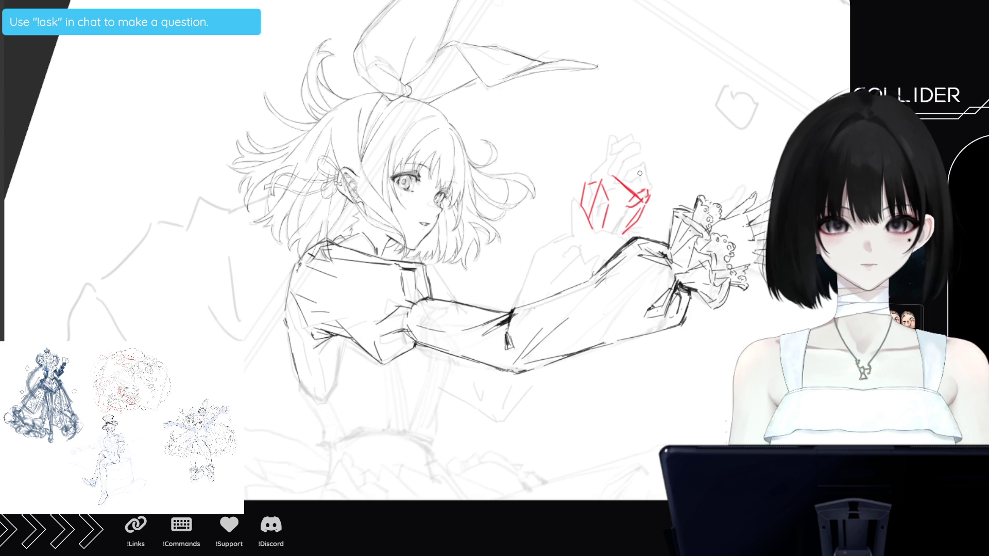
pyautogui.moveTo(637, 175)
pyautogui.mouseDown()
pyautogui.moveTo(624, 190)
pyautogui.moveTo(646, 185)
pyautogui.moveTo(637, 196)
pyautogui.moveTo(630, 179)
pyautogui.moveTo(643, 186)
pyautogui.moveTo(648, 172)
pyautogui.moveTo(627, 165)
pyautogui.moveTo(636, 154)
pyautogui.moveTo(618, 181)
pyautogui.moveTo(626, 141)
pyautogui.moveTo(601, 182)
pyautogui.moveTo(610, 155)
pyautogui.moveTo(589, 180)
pyautogui.moveTo(610, 154)
pyautogui.mouseUp()
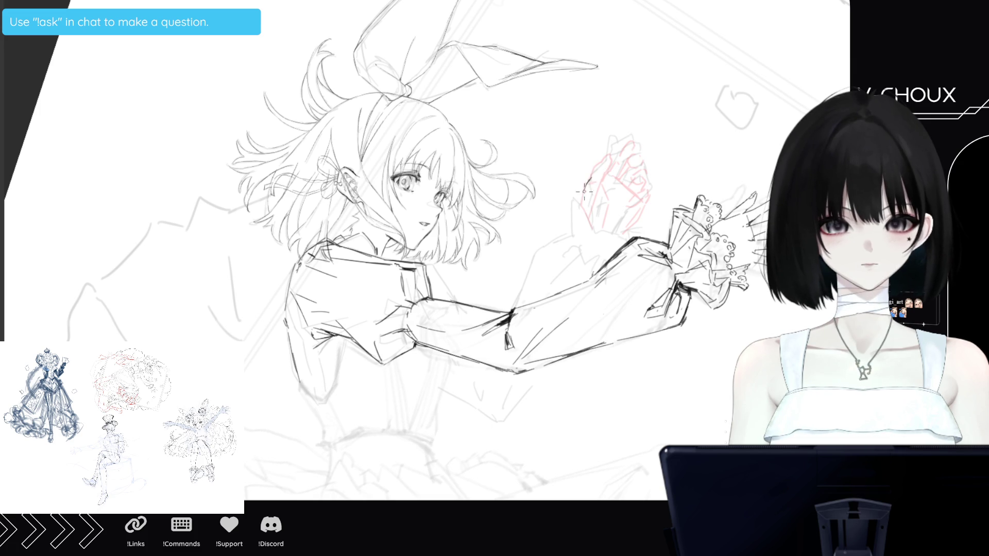
# Add red strokes along the rose's left edge, top and upper-left outline
pyautogui.moveTo(582, 197); pyautogui.dragTo(589, 228)
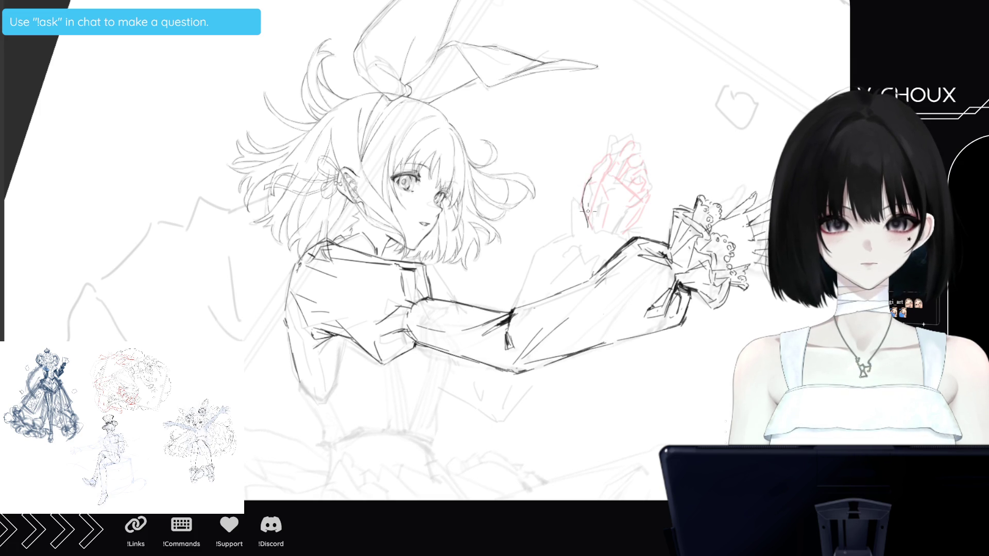
pyautogui.moveTo(590, 178); pyautogui.dragTo(608, 154)
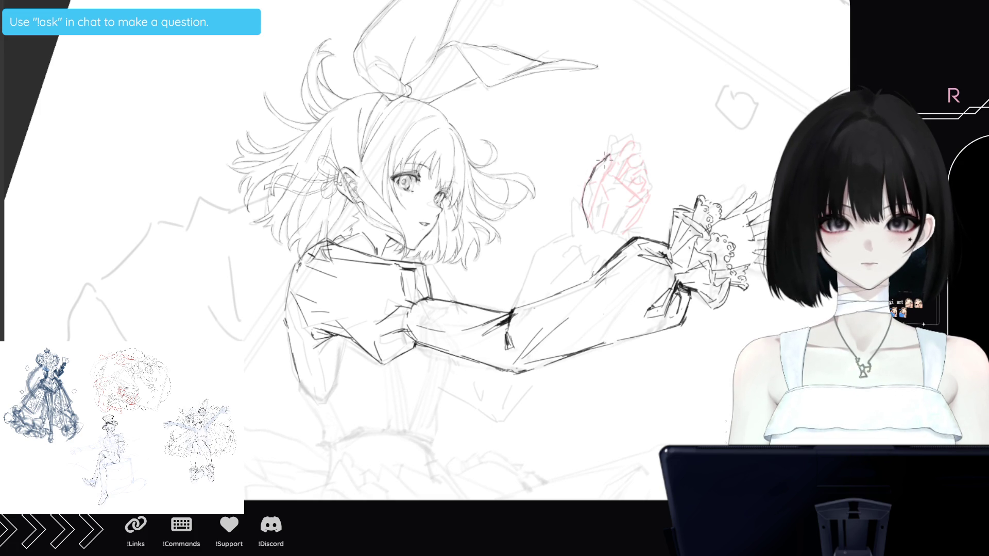
pyautogui.moveTo(612, 156); pyautogui.dragTo(600, 180)
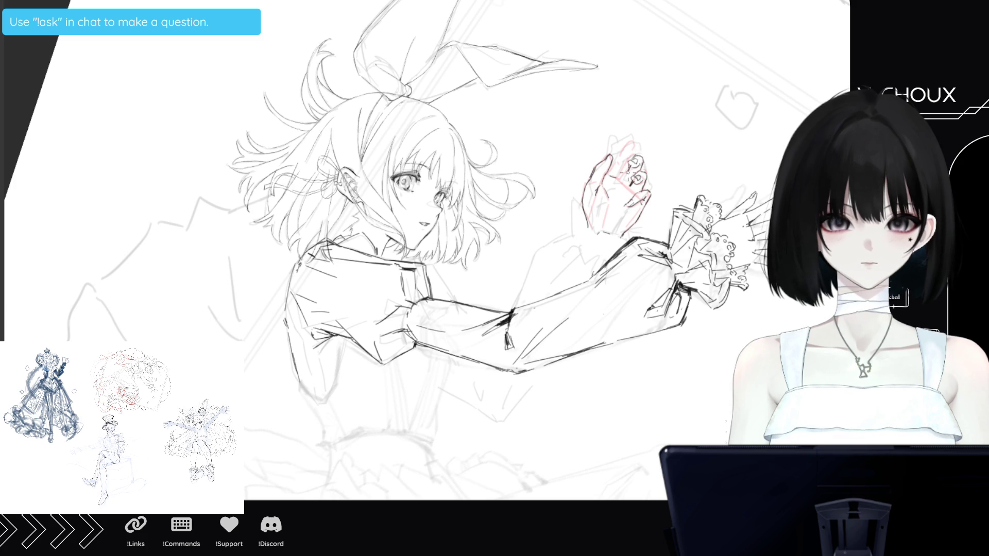
# Add a dark line and faint pink sketch lines to the rose
pyautogui.moveTo(632, 174); pyautogui.dragTo(620, 181)
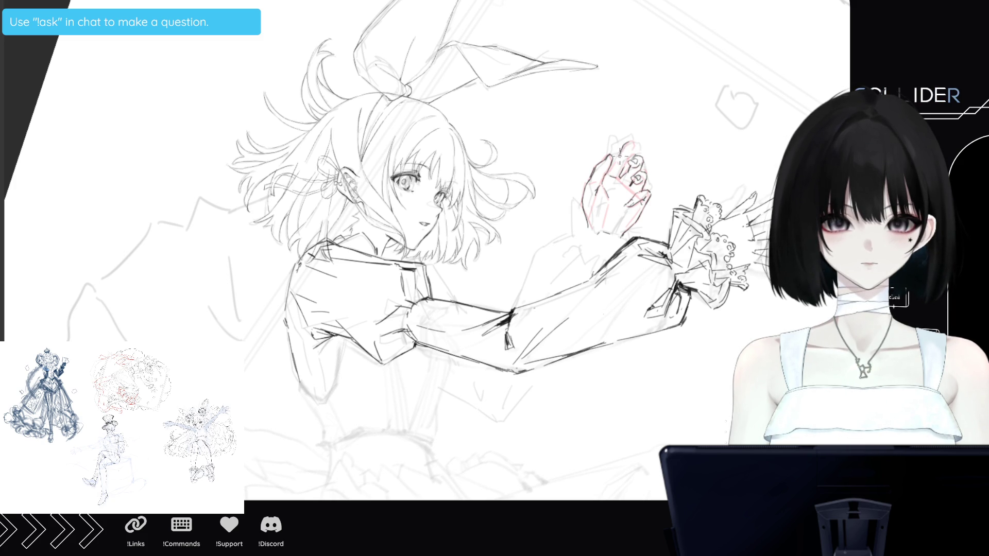
pyautogui.moveTo(626, 147)
pyautogui.mouseDown()
pyautogui.moveTo(613, 167)
pyautogui.moveTo(633, 142)
pyautogui.moveTo(621, 180)
pyautogui.mouseUp()
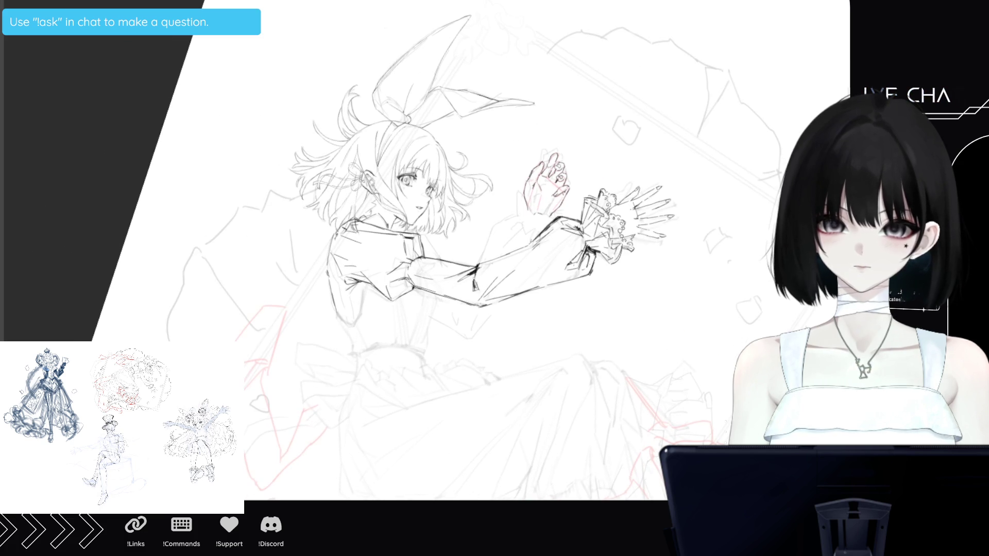
# Turn the canvas upside down and draw red ruffle strokes around the hand's wrist and cuff edge
pyautogui.press('-')
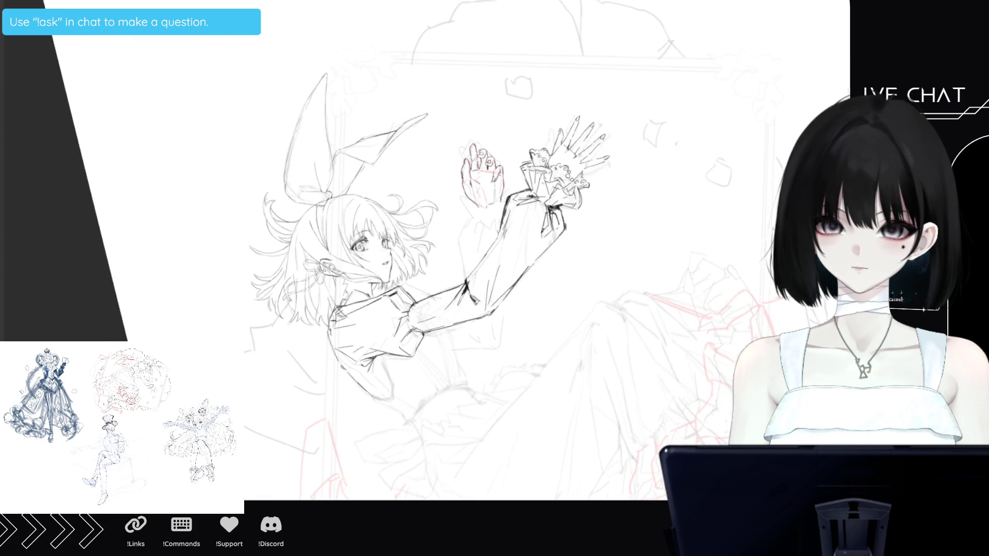
pyautogui.scroll(3, 481, 294)
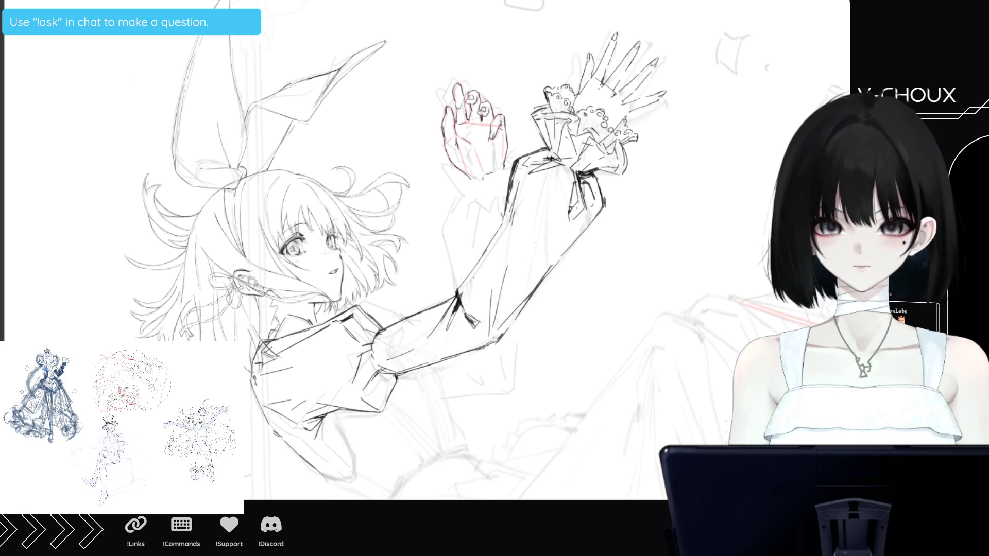
pyautogui.moveTo(566, 154)
pyautogui.mouseDown()
pyautogui.moveTo(643, 309)
pyautogui.moveTo(515, 412)
pyautogui.moveTo(438, 422)
pyautogui.moveTo(412, 412)
pyautogui.mouseUp()
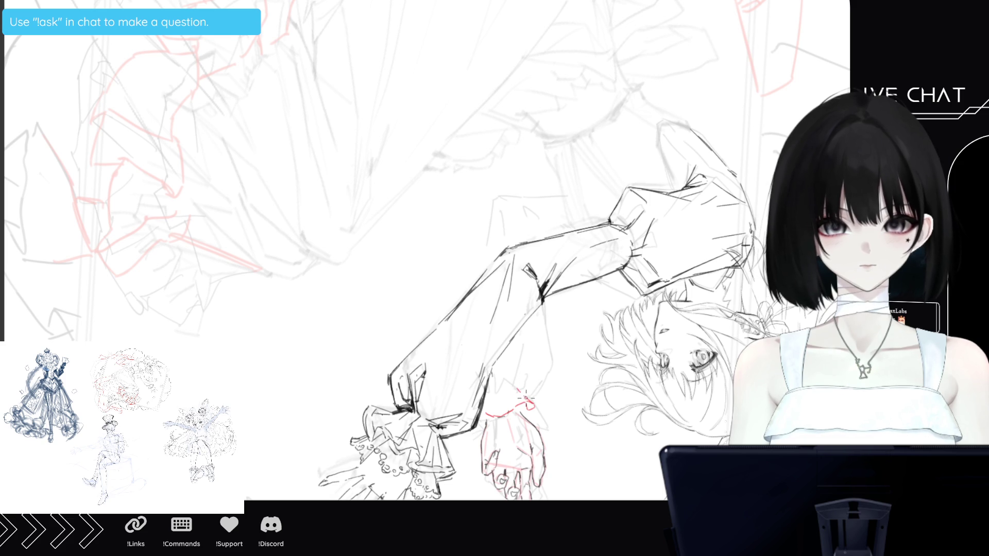
pyautogui.moveTo(515, 386); pyautogui.dragTo(520, 392)
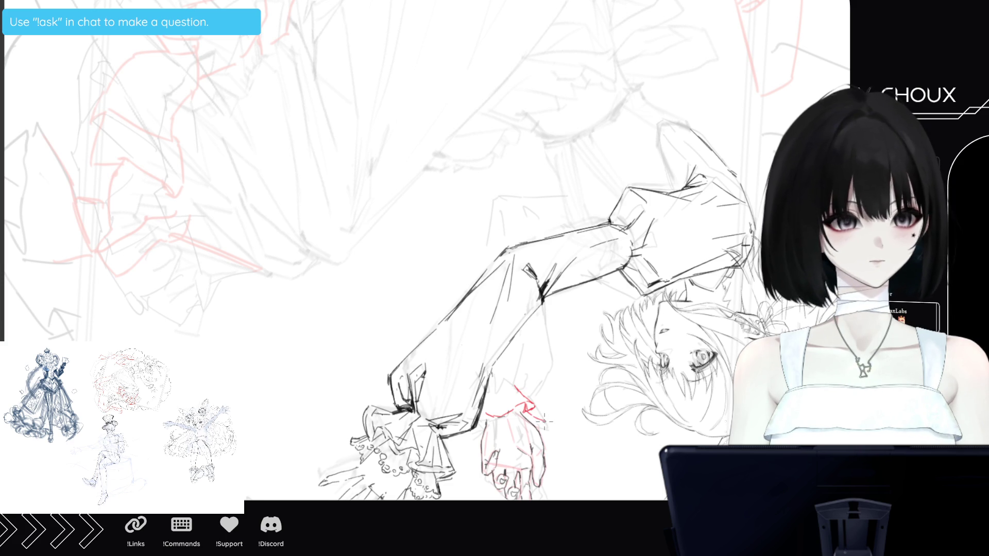
pyautogui.moveTo(544, 427); pyautogui.dragTo(539, 410)
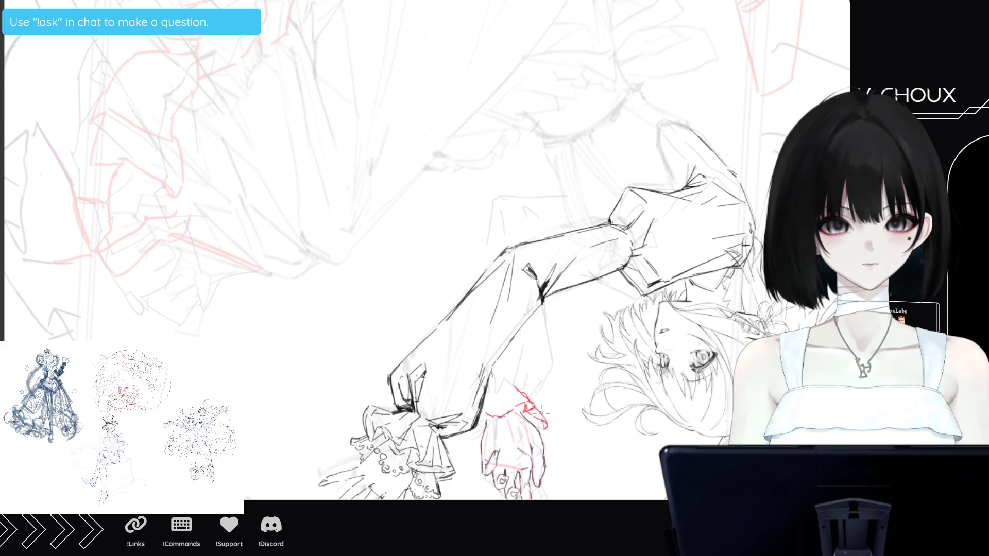
pyautogui.moveTo(544, 427); pyautogui.dragTo(553, 403)
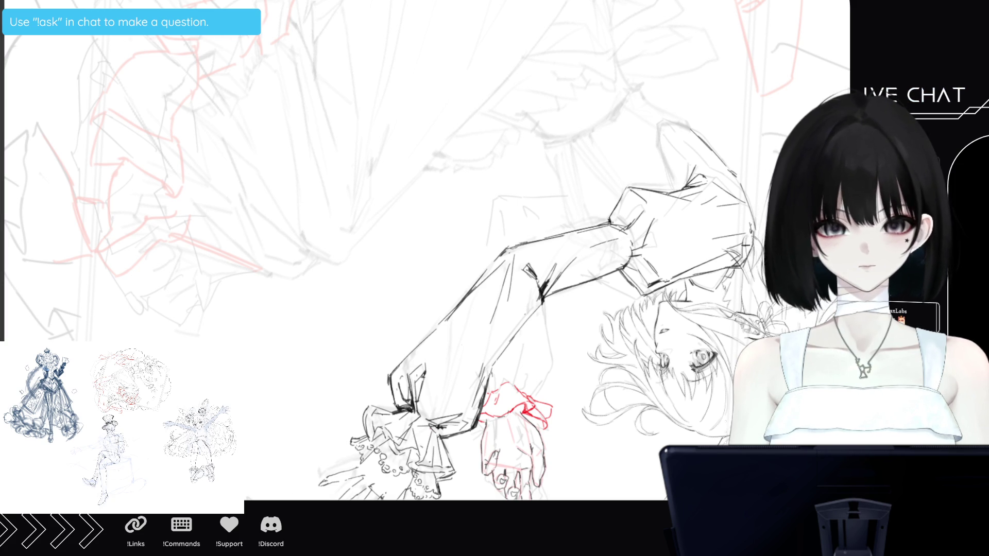
# Sketch a small red bow with left and right loops on the cuff, undoing a stray mark
pyautogui.press('-')
pyautogui.moveTo(477, 439)
pyautogui.mouseDown()
pyautogui.moveTo(494, 441)
pyautogui.moveTo(486, 449)
pyautogui.moveTo(492, 442)
pyautogui.mouseUp()
pyautogui.moveTo(474, 429)
pyautogui.mouseDown()
pyautogui.moveTo(482, 442)
pyautogui.moveTo(495, 436)
pyautogui.moveTo(487, 440)
pyautogui.moveTo(488, 421)
pyautogui.moveTo(471, 435)
pyautogui.moveTo(497, 454)
pyautogui.moveTo(499, 429)
pyautogui.mouseUp()
pyautogui.moveTo(486, 432); pyautogui.dragTo(506, 424)
pyautogui.moveTo(504, 426); pyautogui.dragTo(509, 436)
pyautogui.hotkey('ctrl', 'z')
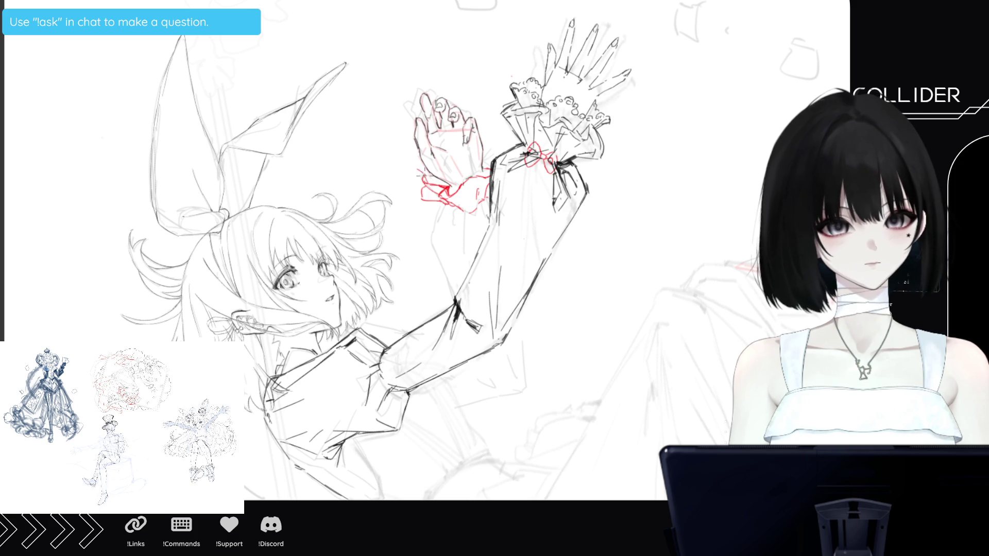
# Add a scalloped top edge, extend the cuff's right end, and mark dark lace details
pyautogui.moveTo(423, 171); pyautogui.dragTo(426, 179)
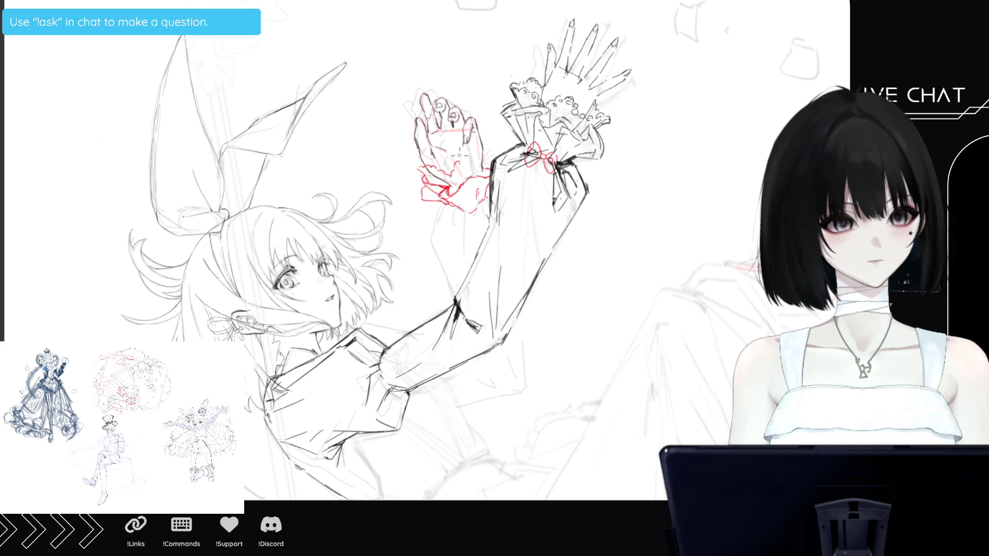
pyautogui.moveTo(457, 161)
pyautogui.mouseDown()
pyautogui.moveTo(477, 157)
pyautogui.moveTo(418, 183)
pyautogui.moveTo(432, 184)
pyautogui.mouseUp()
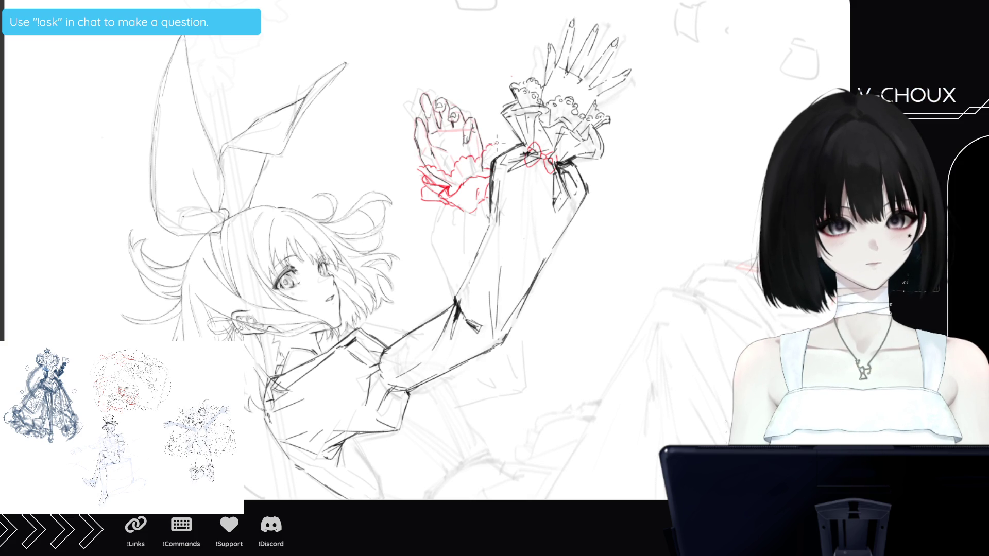
pyautogui.moveTo(492, 152); pyautogui.dragTo(499, 143)
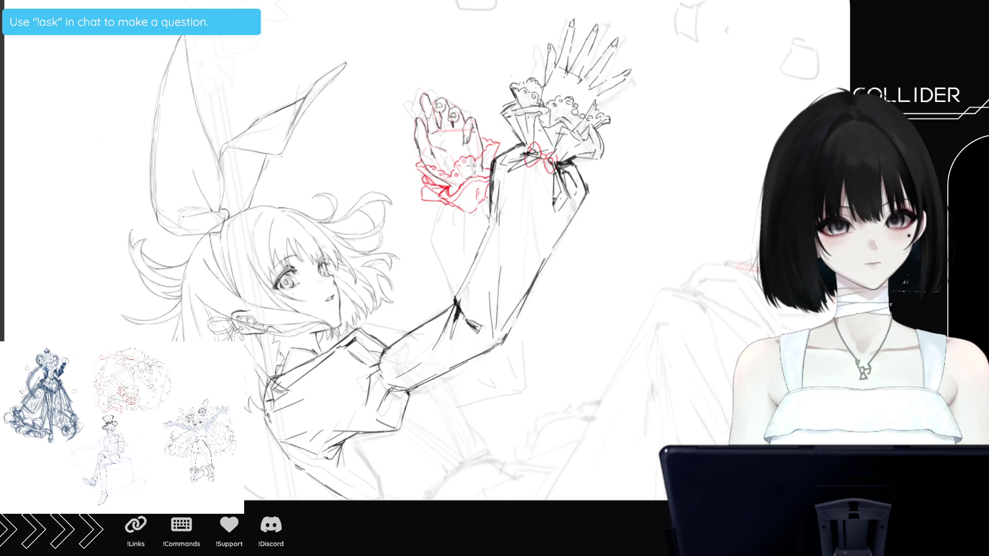
pyautogui.moveTo(470, 161); pyautogui.dragTo(498, 146)
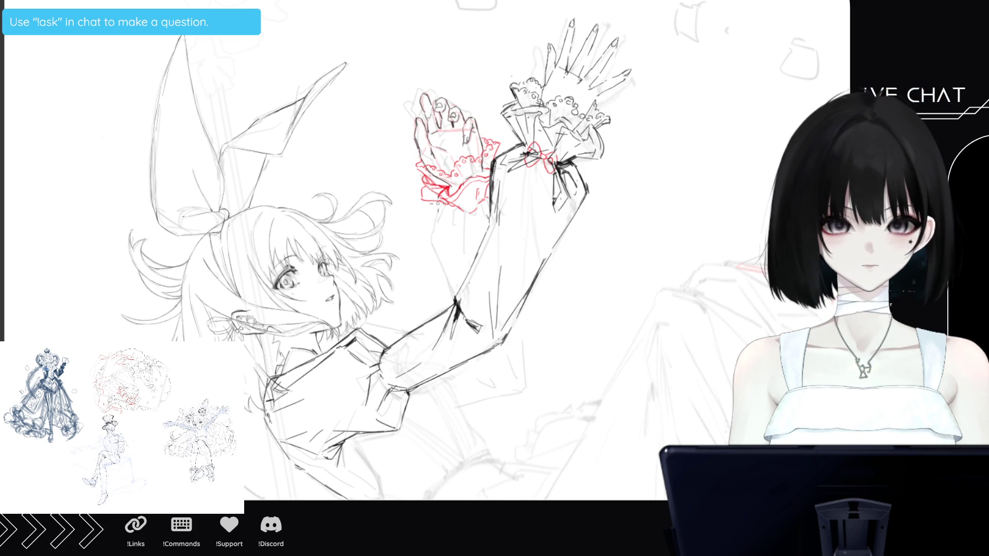
# Draw a red guide line from the cuff down the forearm, erase it, and redraw it
pyautogui.moveTo(439, 199)
pyautogui.mouseDown()
pyautogui.moveTo(427, 241)
pyautogui.moveTo(455, 293)
pyautogui.mouseUp()
pyautogui.moveTo(439, 256); pyautogui.dragTo(455, 295)
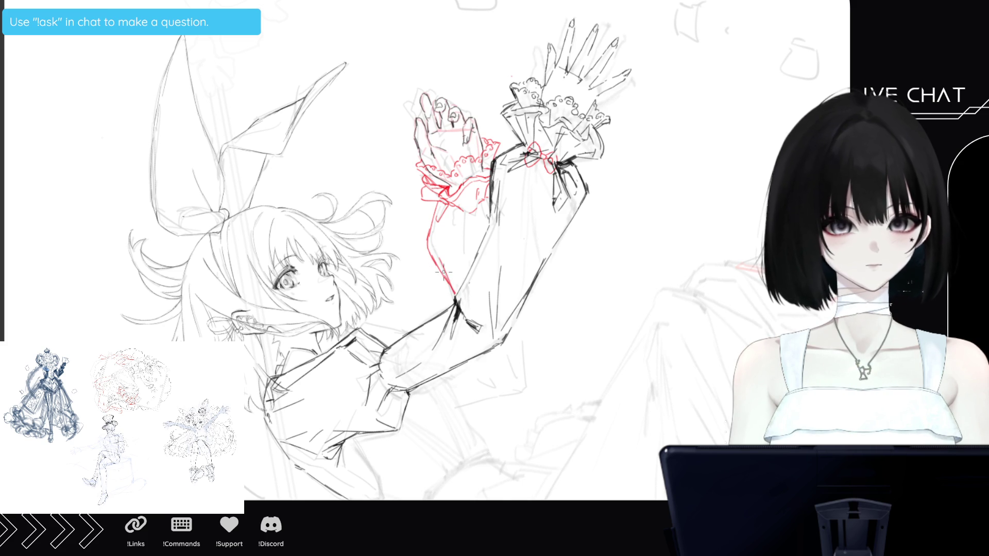
pyautogui.moveTo(430, 230); pyautogui.dragTo(444, 283)
pyautogui.moveTo(488, 199); pyautogui.dragTo(482, 214)
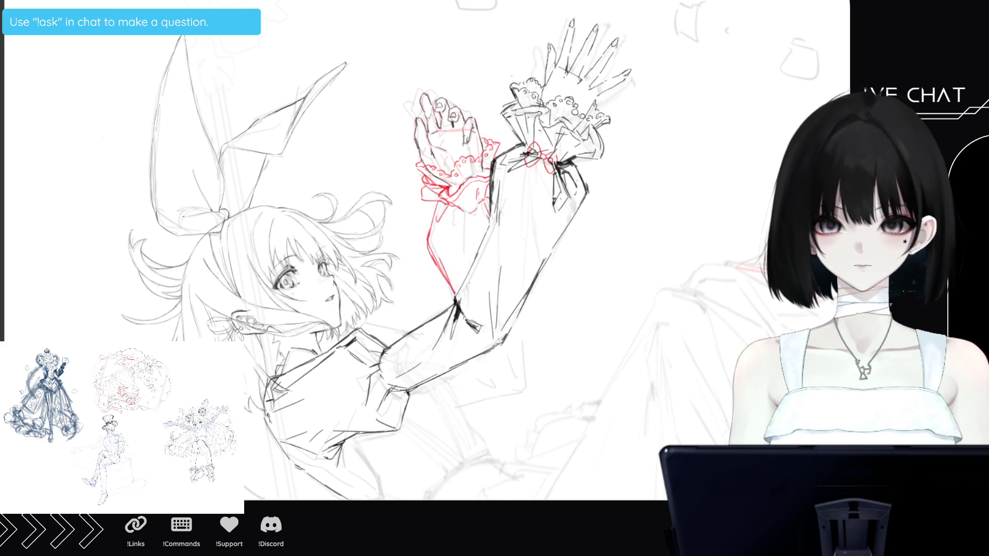
pyautogui.moveTo(433, 236); pyautogui.dragTo(447, 288)
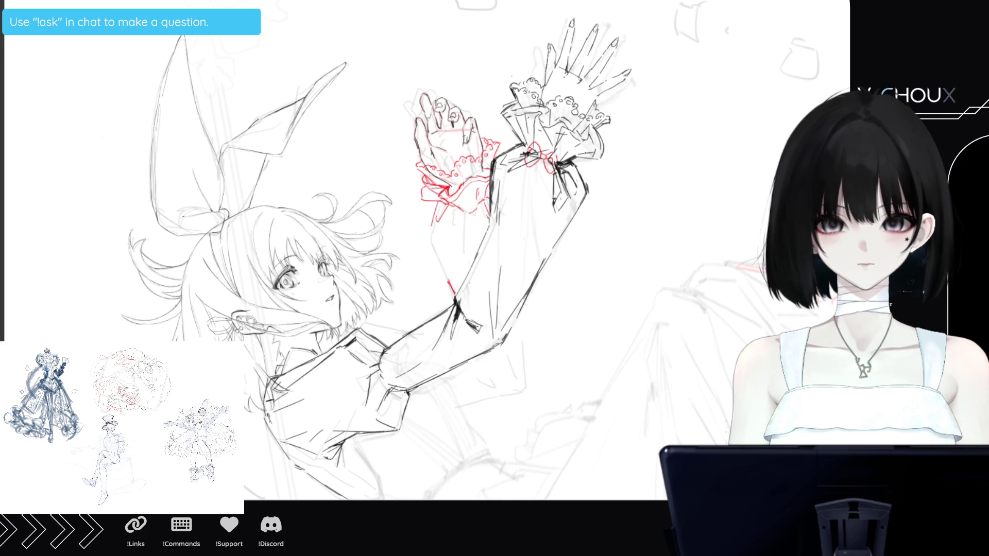
pyautogui.moveTo(435, 223); pyautogui.dragTo(429, 242)
pyautogui.moveTo(437, 199)
pyautogui.mouseDown()
pyautogui.moveTo(429, 249)
pyautogui.moveTo(456, 299)
pyautogui.mouseUp()
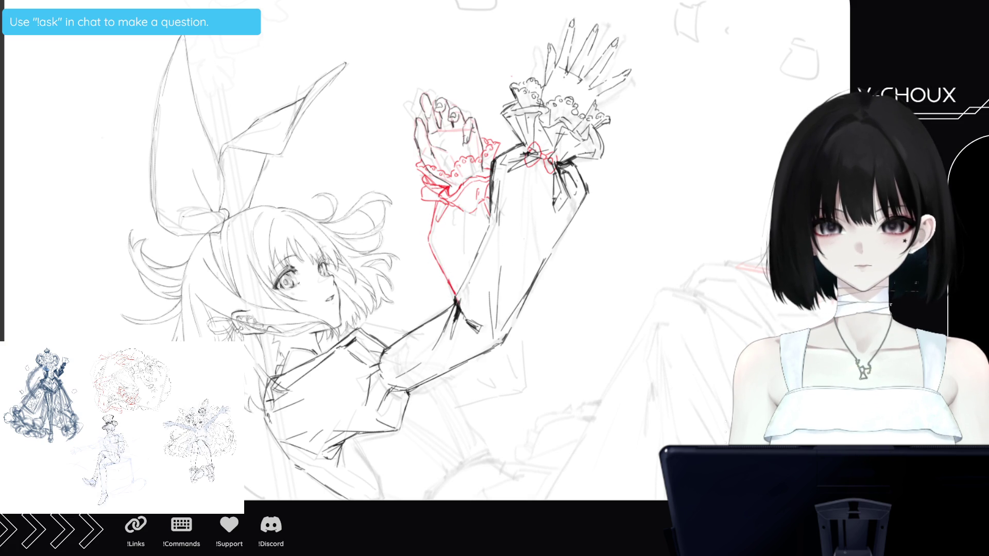
# Undo the latest red forearm and cuff strokes, then zoom out and tilt the canvas
pyautogui.hotkey('ctrl', 'z')
pyautogui.hotkey('ctrl', 'z')
pyautogui.hotkey('ctrl', 'z')
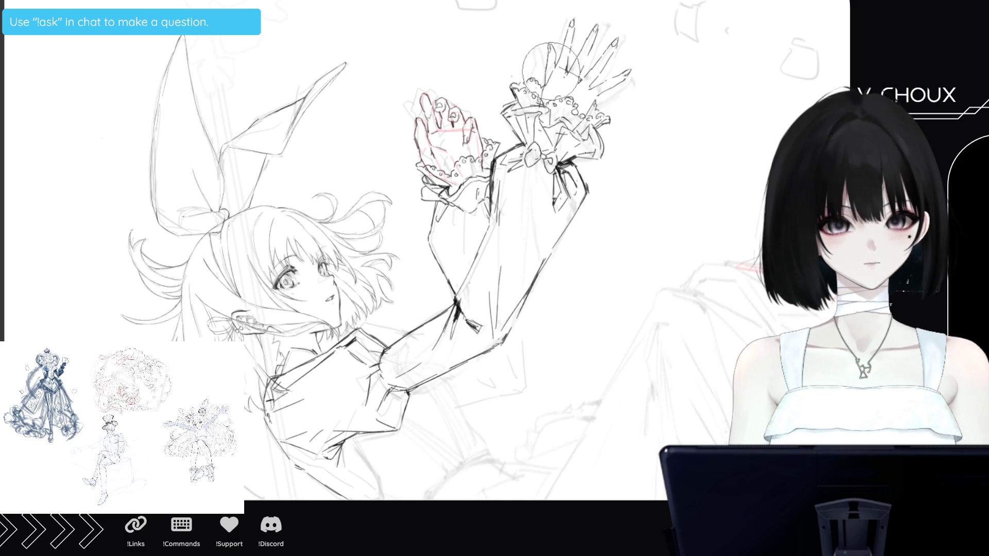
pyautogui.hotkey('ctrl', '-')
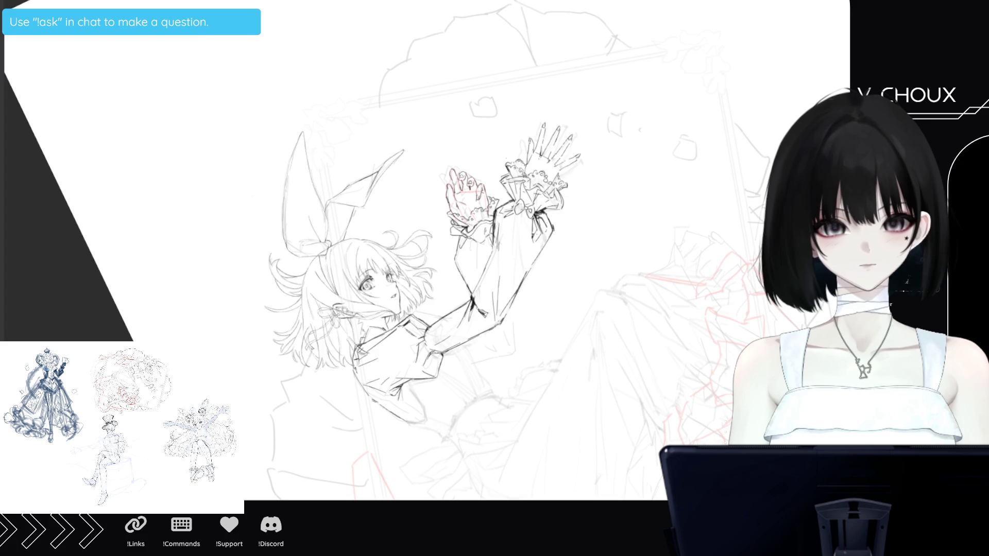
pyautogui.press('-')
pyautogui.press('-')
pyautogui.press('-')
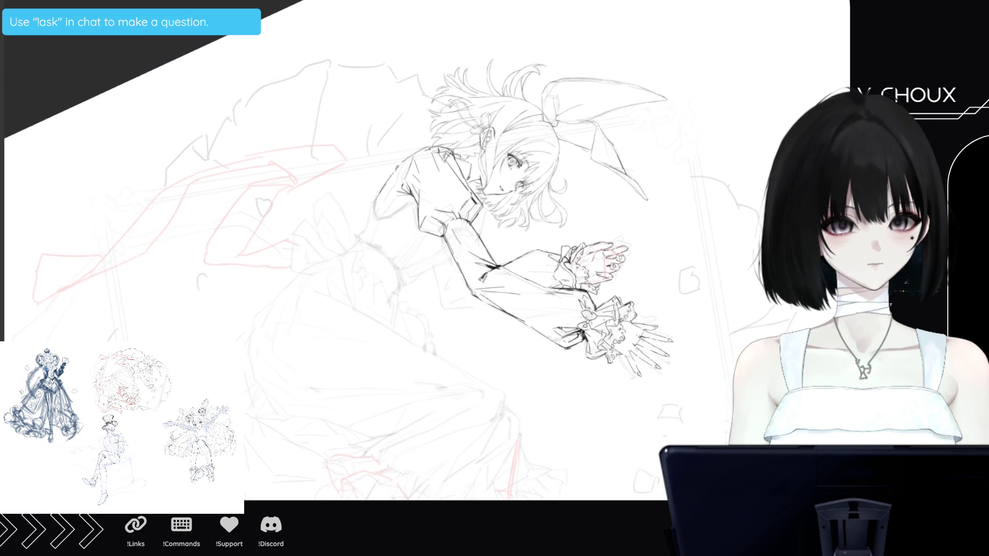
pyautogui.press('-')
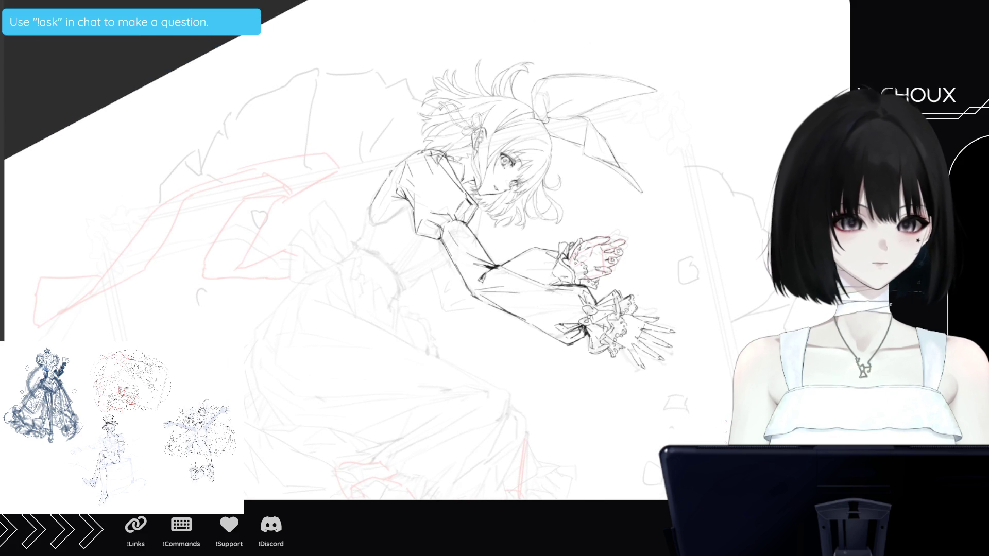